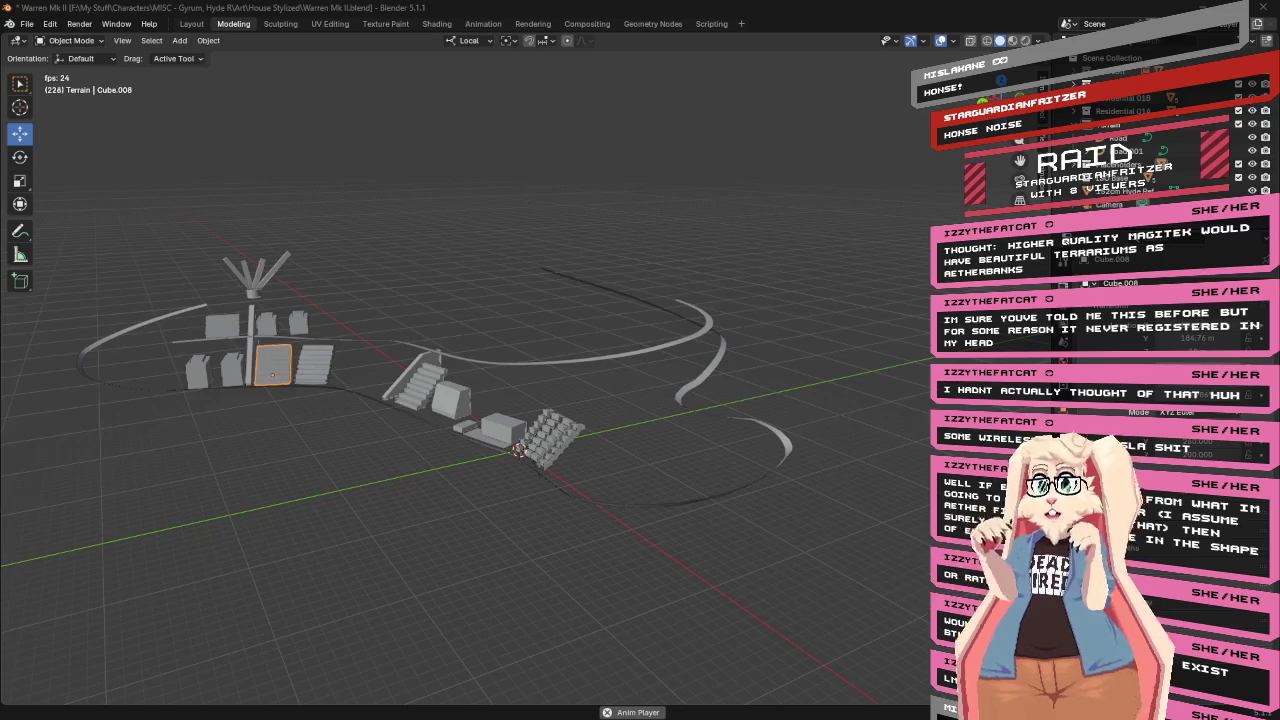
mouse_move(698, 342)
middle_mouse_down()
mouse_move(655, 349)
mouse_move(684, 355)
middle_mouse_up()
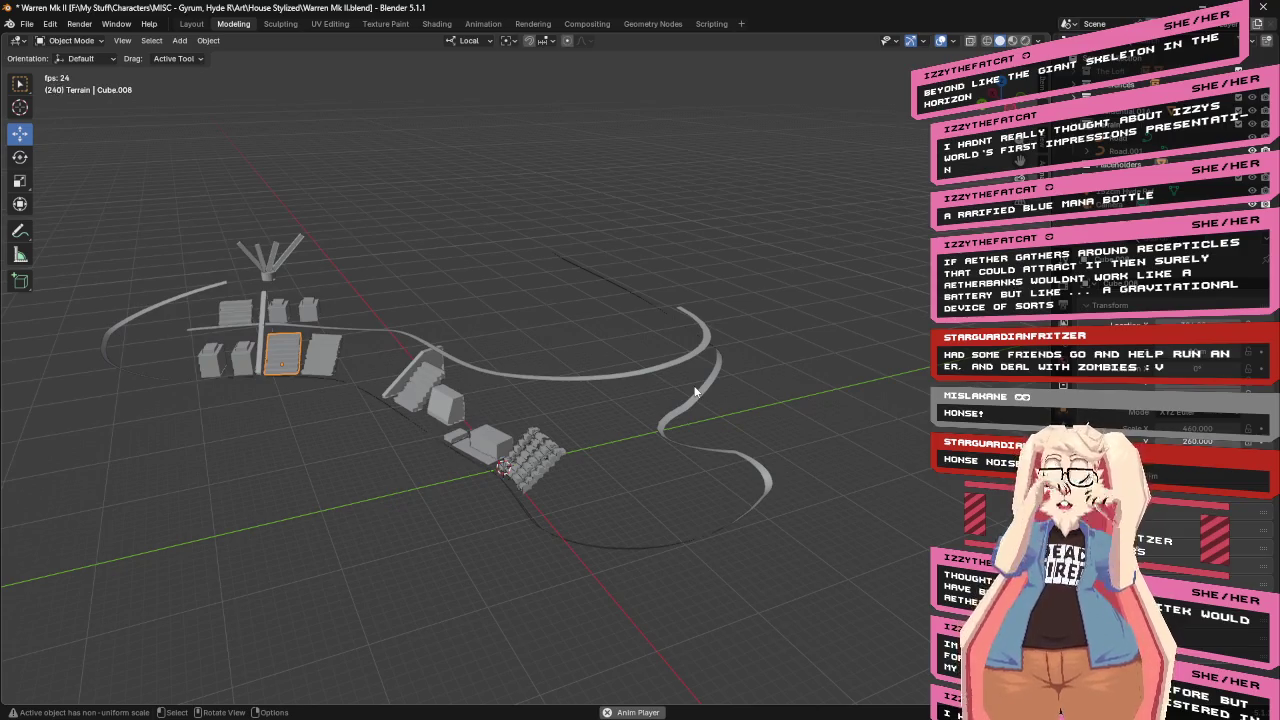
key("Escape")
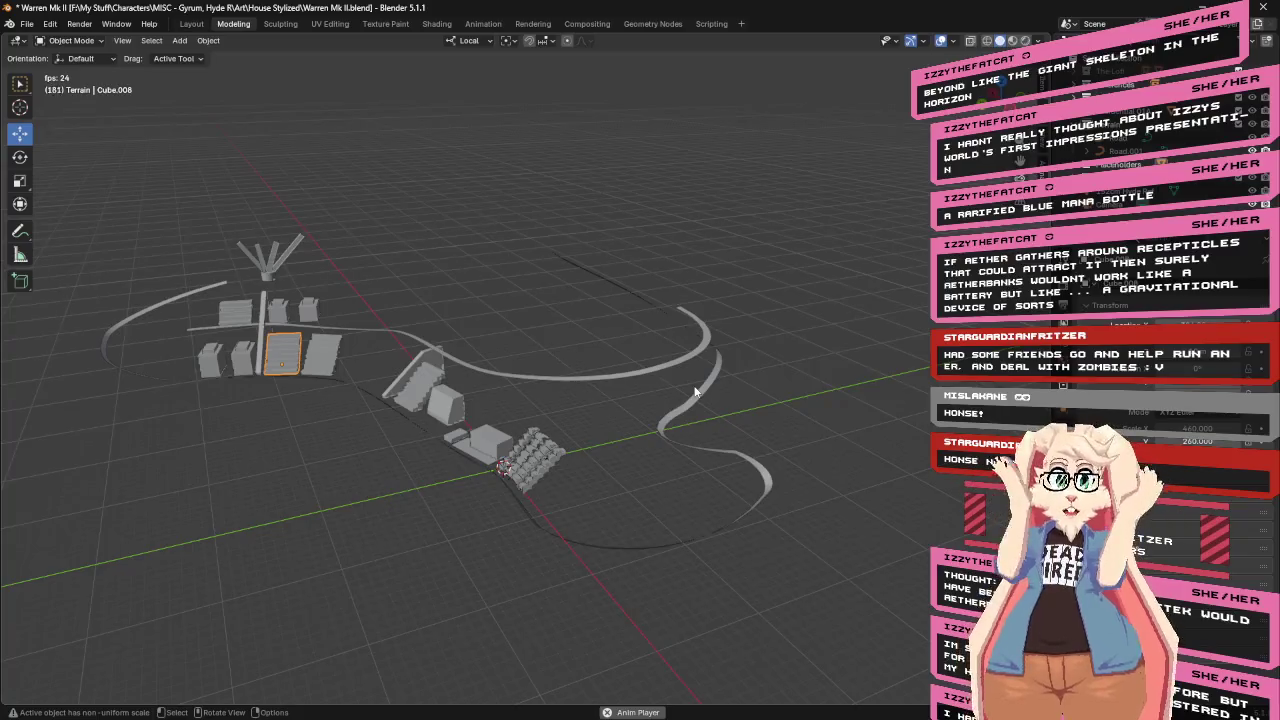
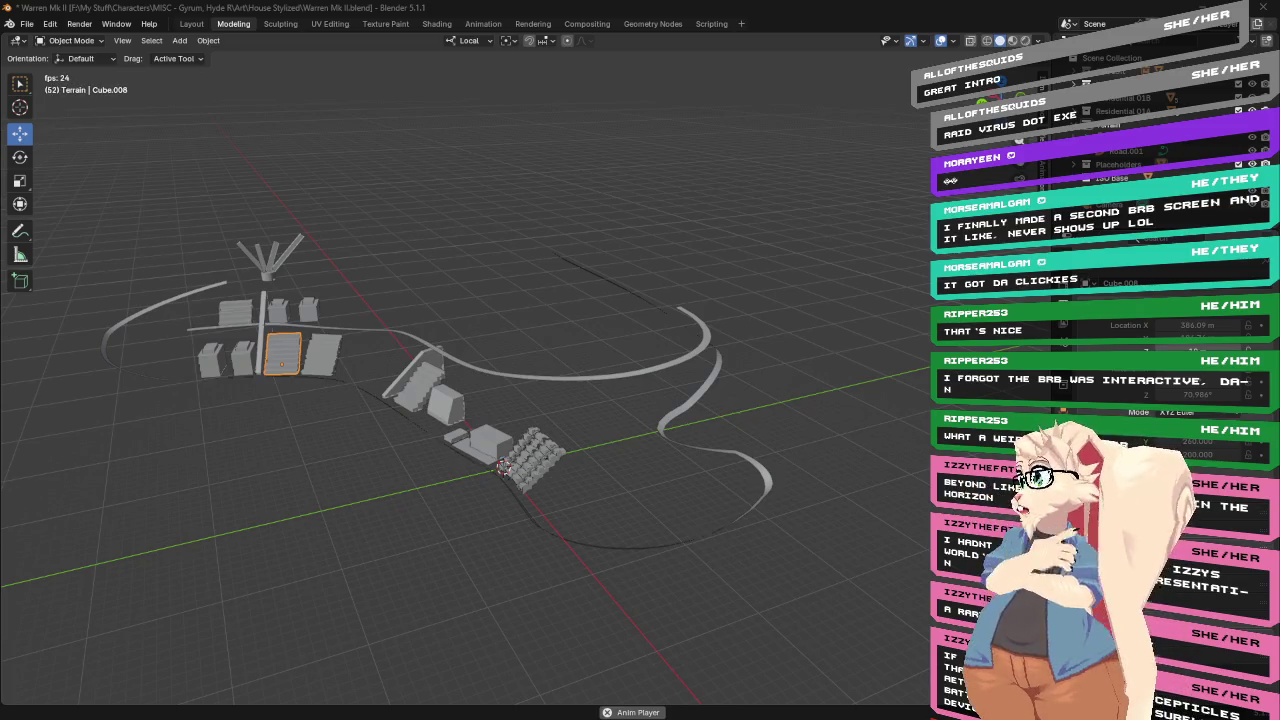
Deselect Cube.008, orbit the house blockout to a new angle, and stop animation playback.
left_click(518, 281)
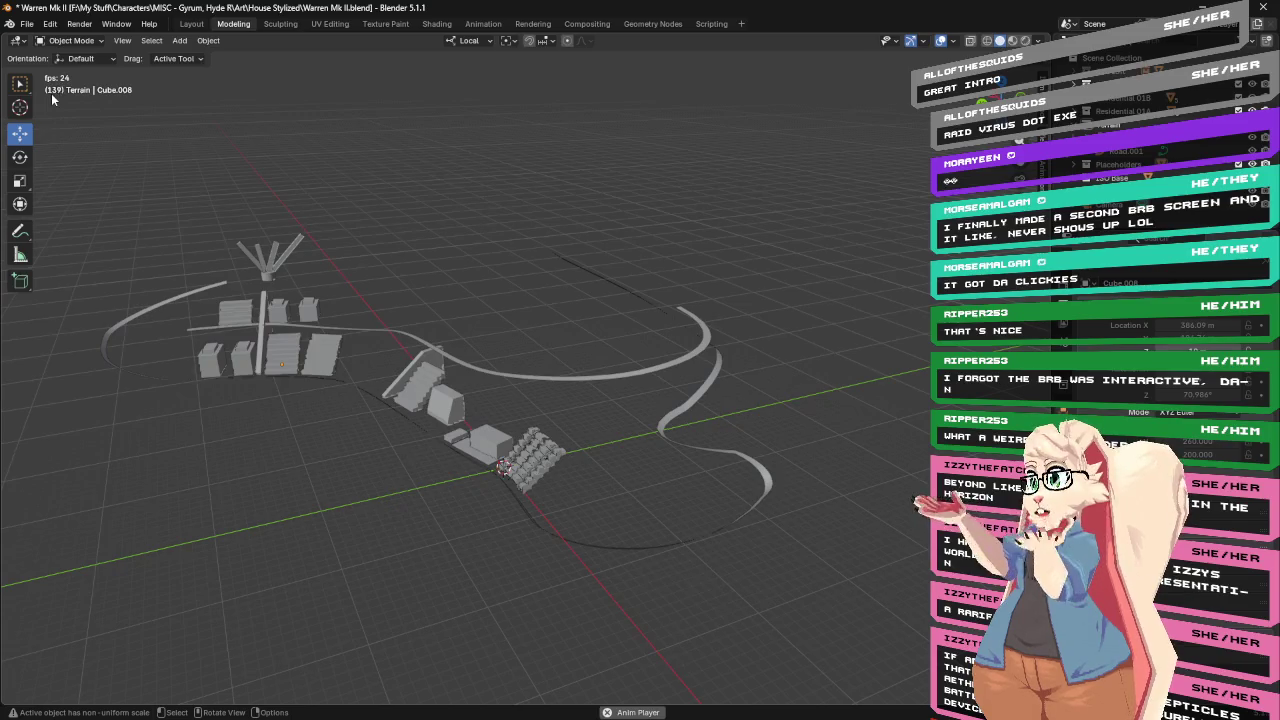
middle_click_drag(109, 134, 485, 162)
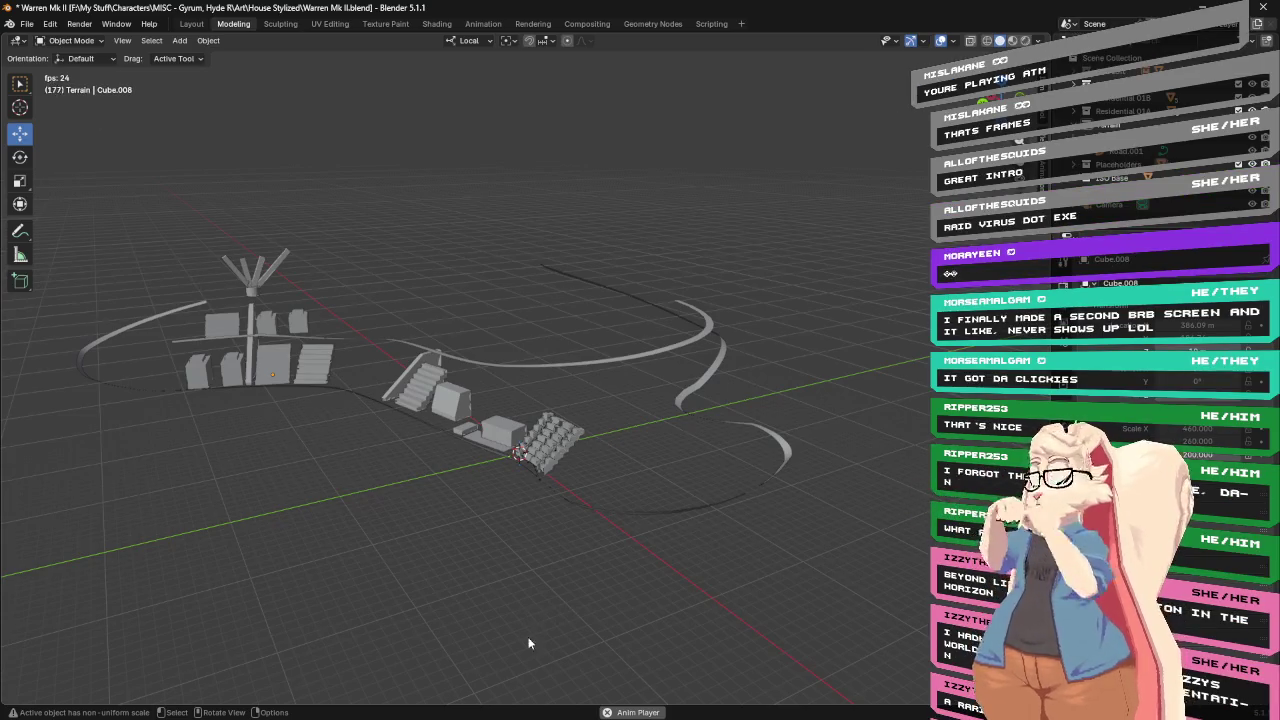
left_click(609, 713)
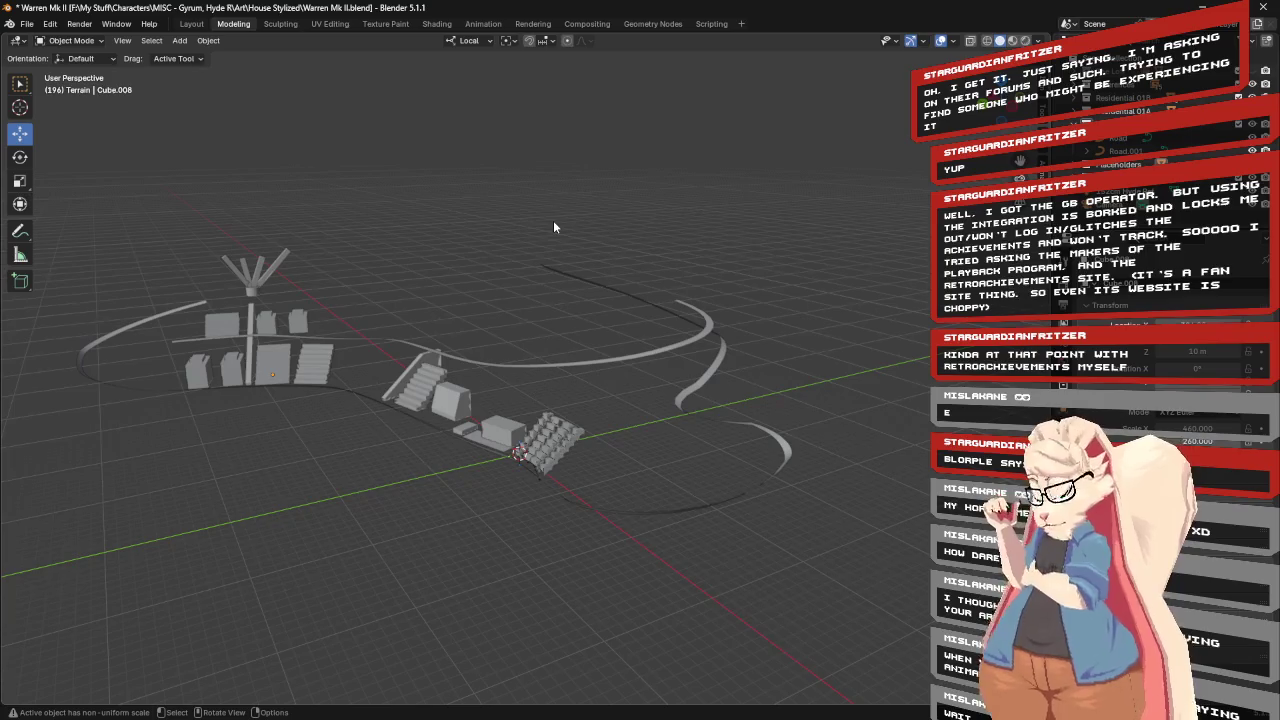
Orbit low around the road curves and enable Proportional Editing with the O key.
middle_click_drag(557, 230, 648, 326)
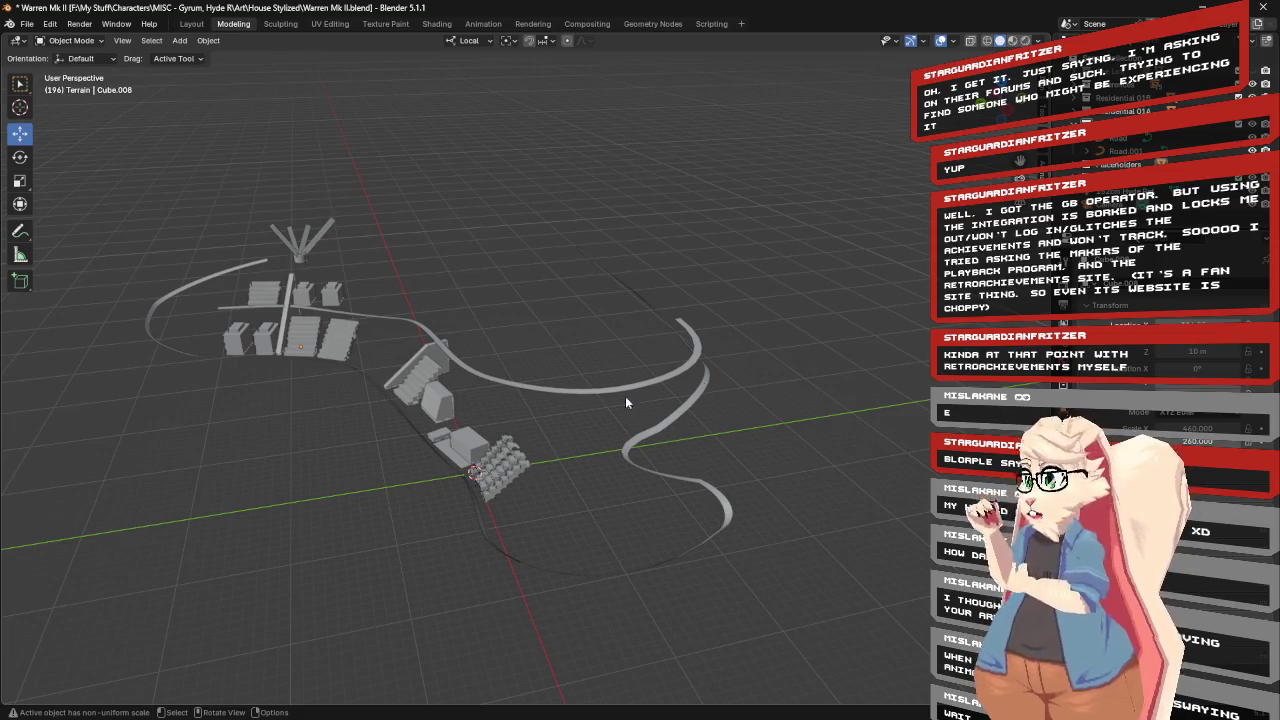
middle_click_drag(544, 312, 542, 293)
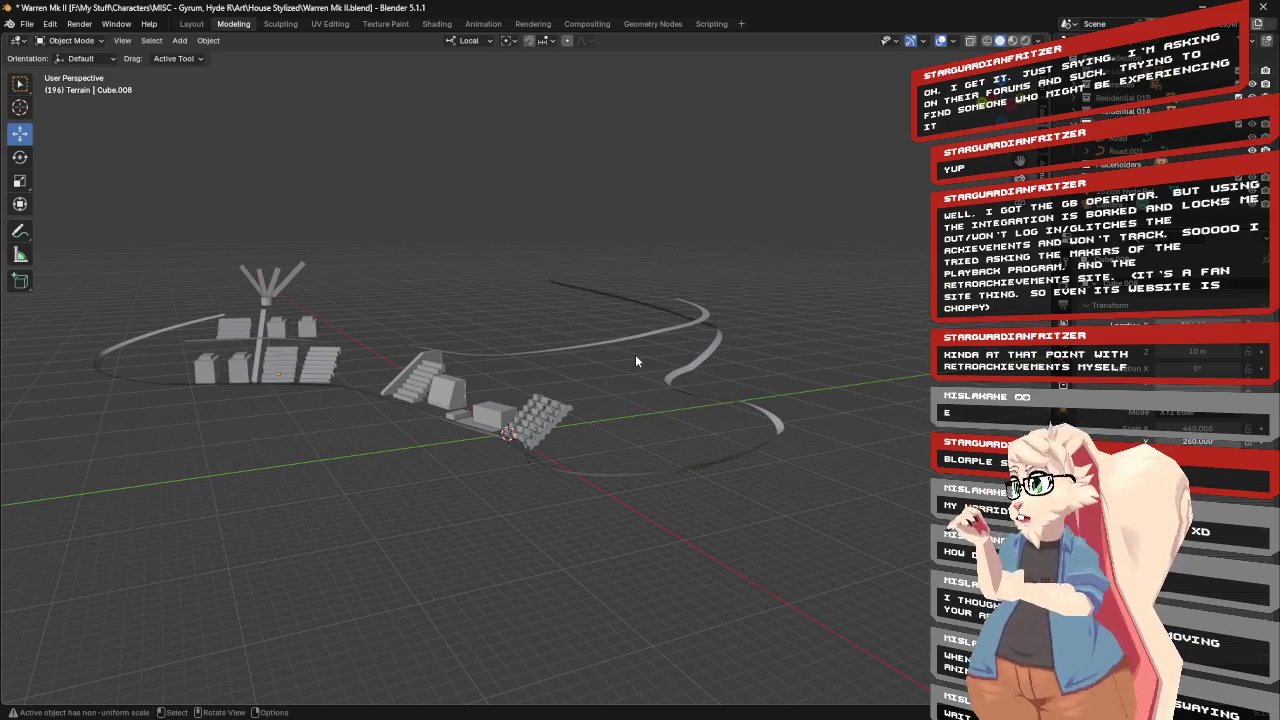
middle_click_drag(758, 310, 688, 327)
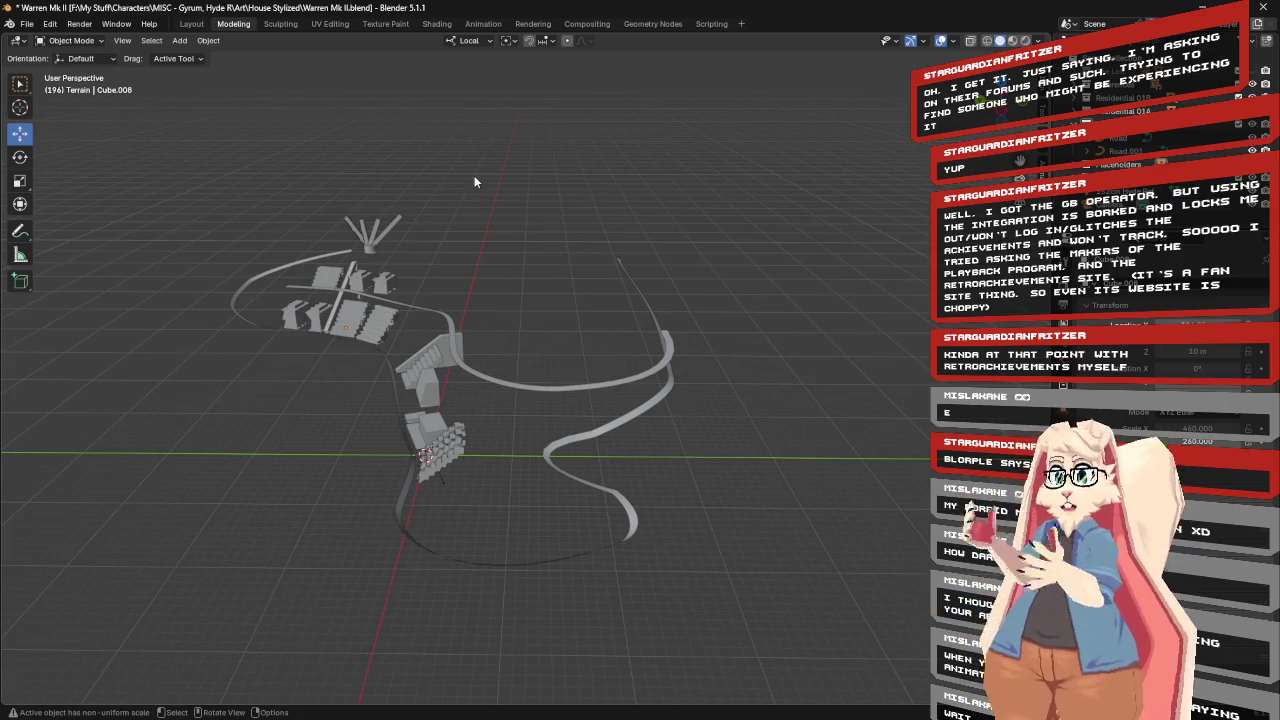
key("o")
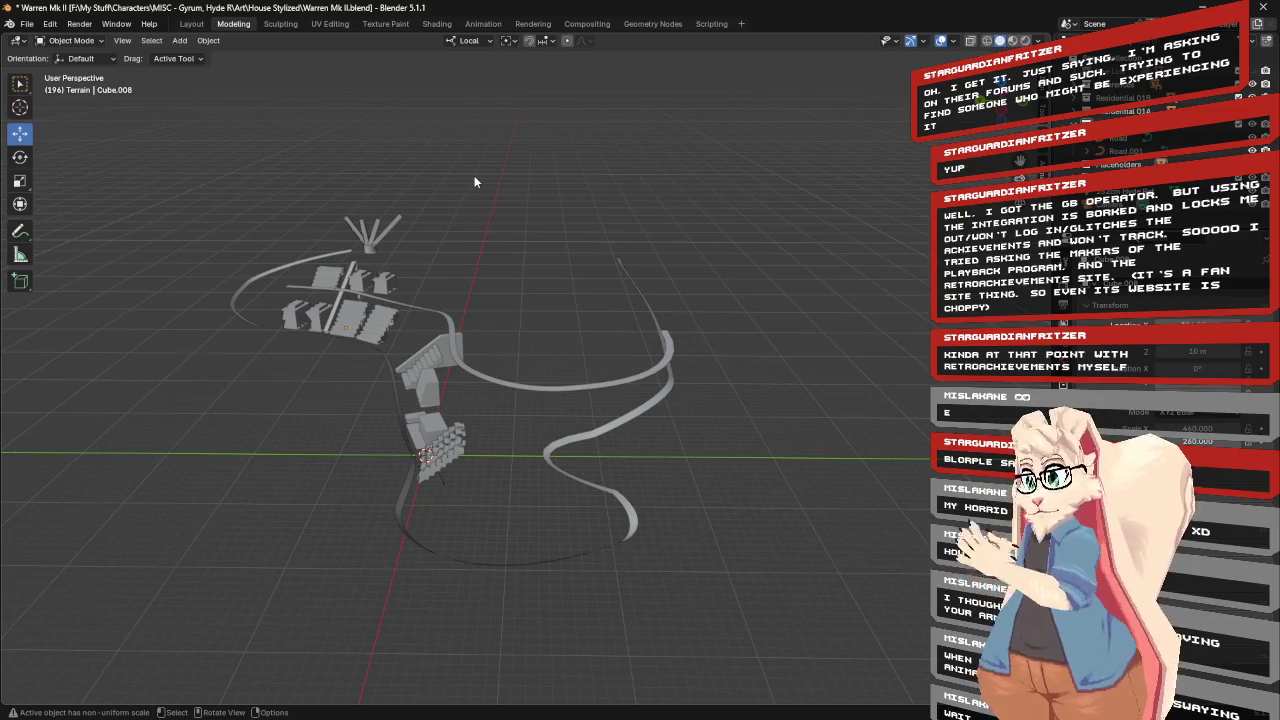
key("alt+Tab")
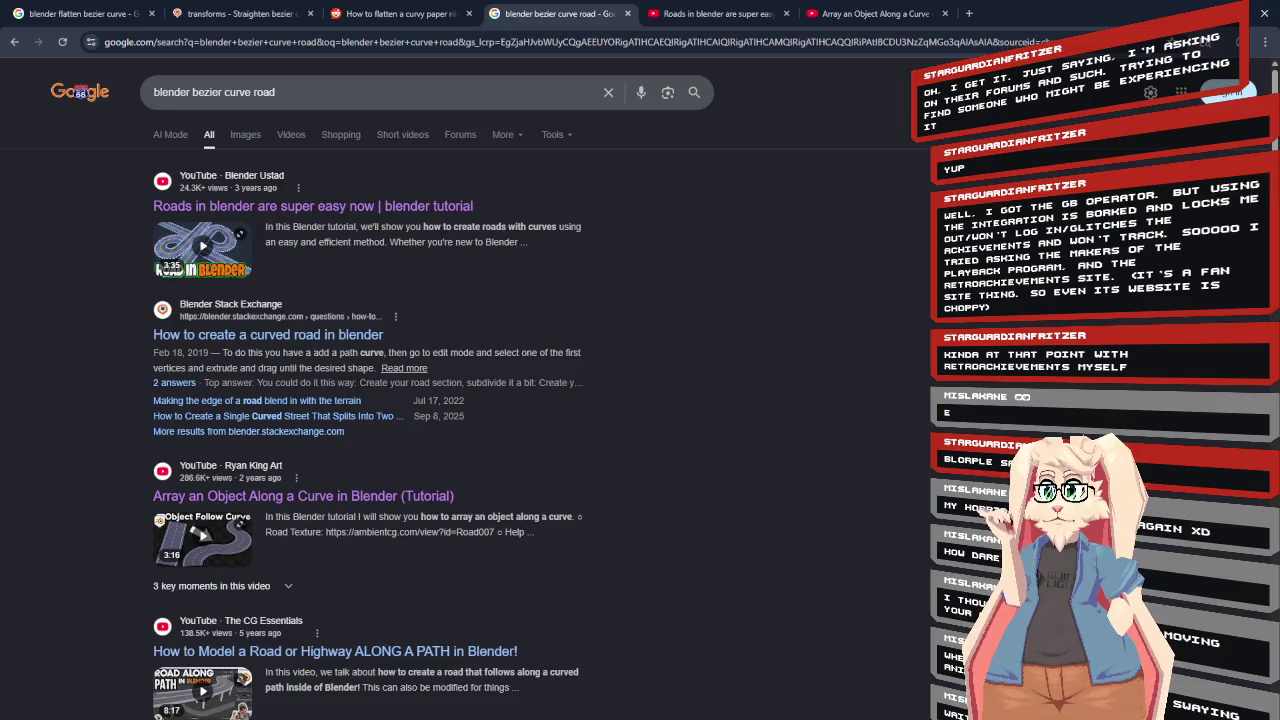
Return from the search results to Blender and select the Road.001 curve.
key("alt+Tab")
left_click(614, 378)
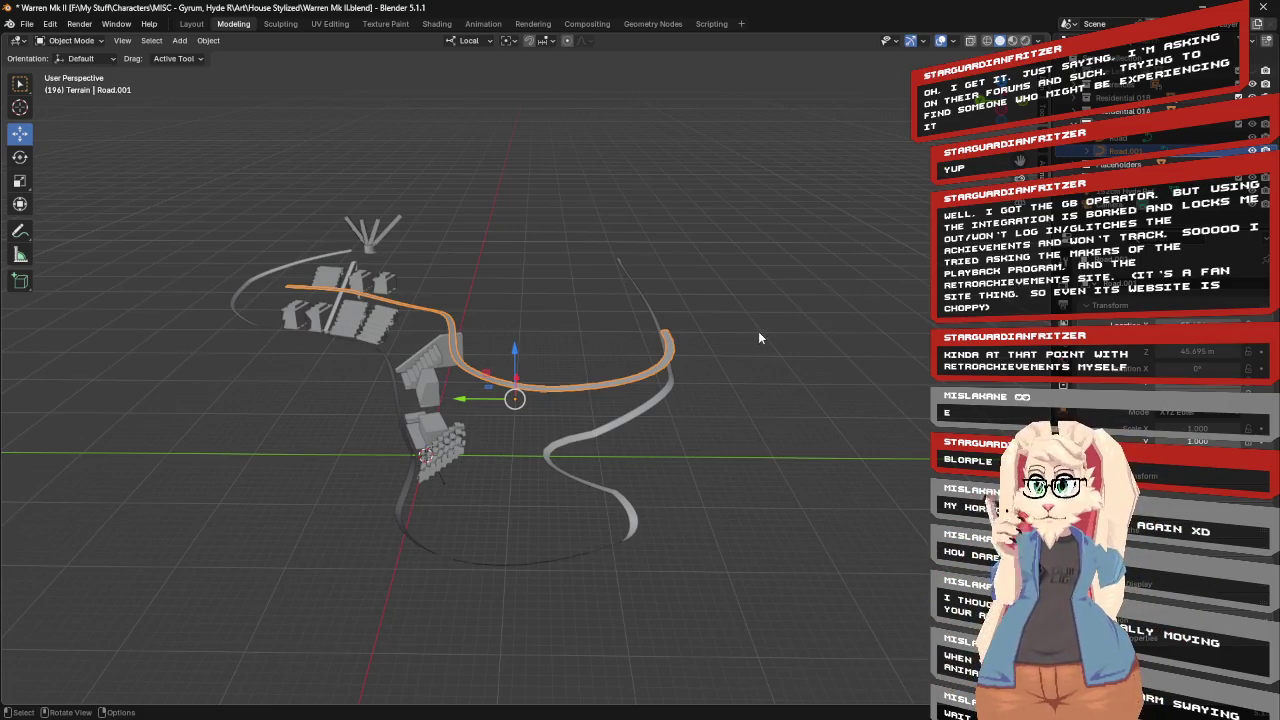
Select the Road curve, enter Edit Mode, and pick one of its control points.
middle_click_drag(758, 338, 718, 345)
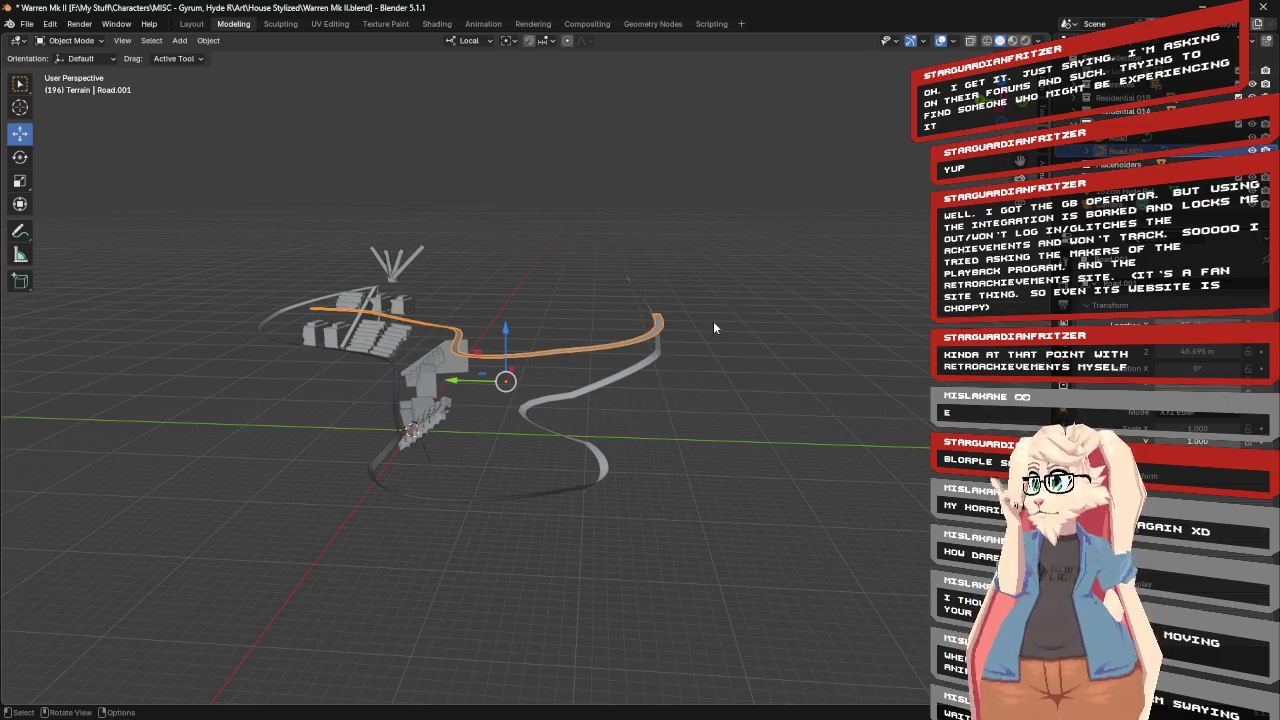
left_click(578, 474)
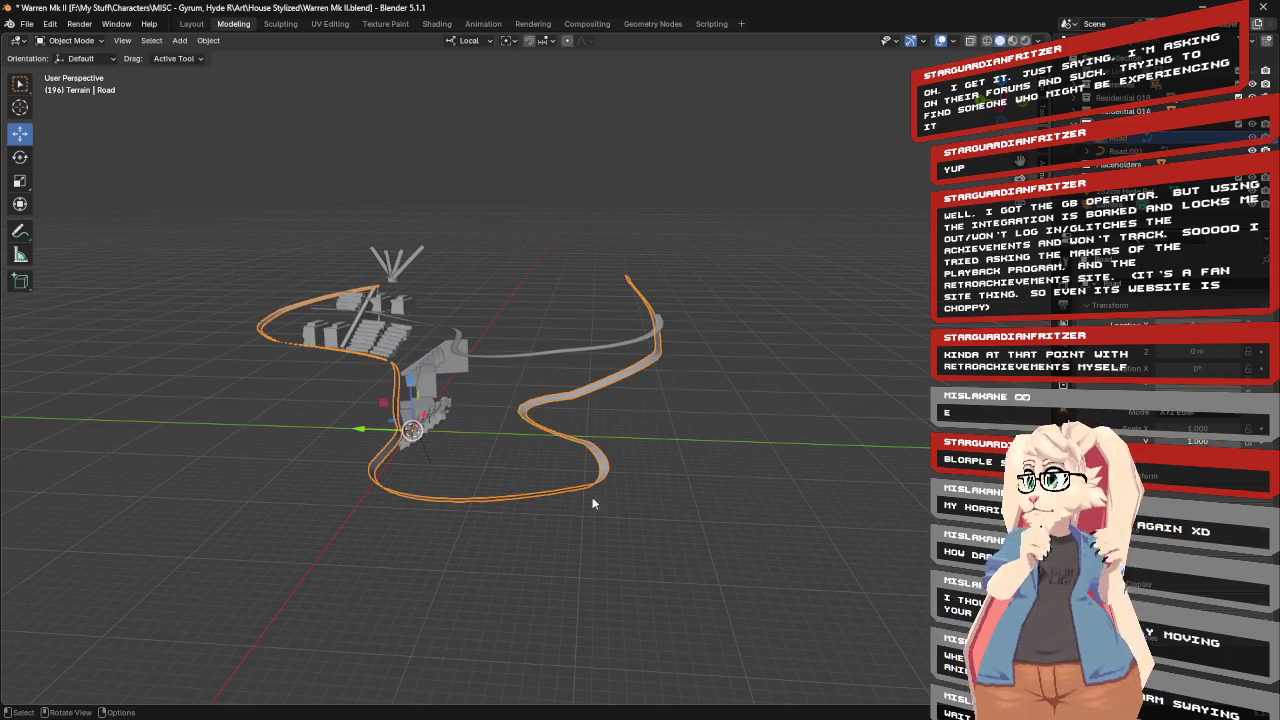
key("Tab")
middle_click_drag(684, 477, 474, 481)
left_click(438, 484)
middle_click_drag(691, 528, 713, 485)
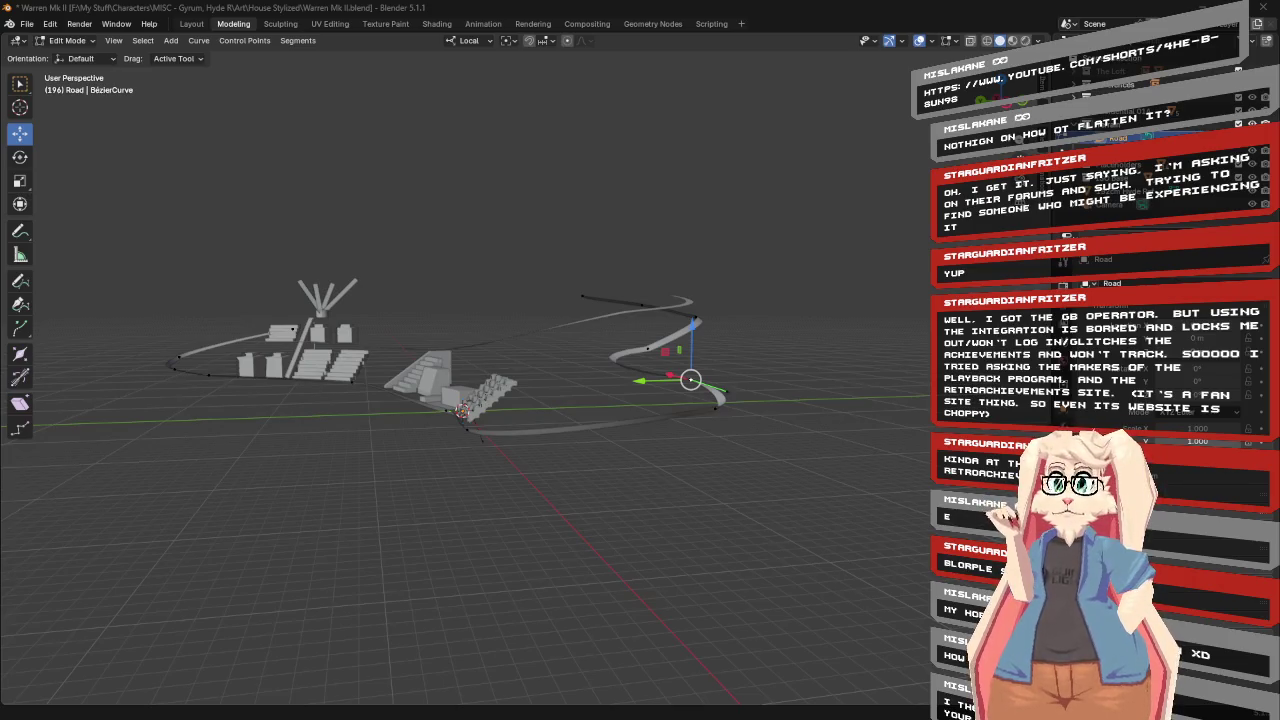
key("alt+Tab")
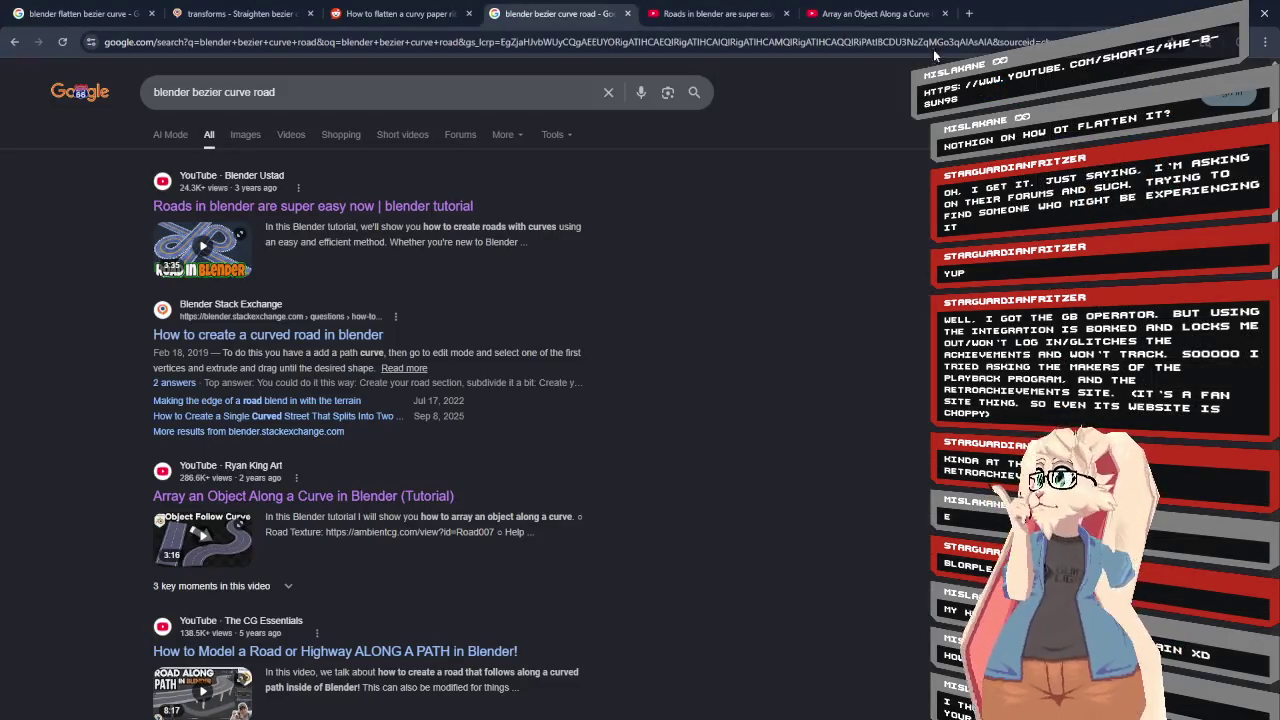
Load the pasted 'Make spline roads in Blender' Short in a new tab and pause it.
left_click(968, 12)
type("https://www.youtube.com/shorts/4hE-bZ8Un98")
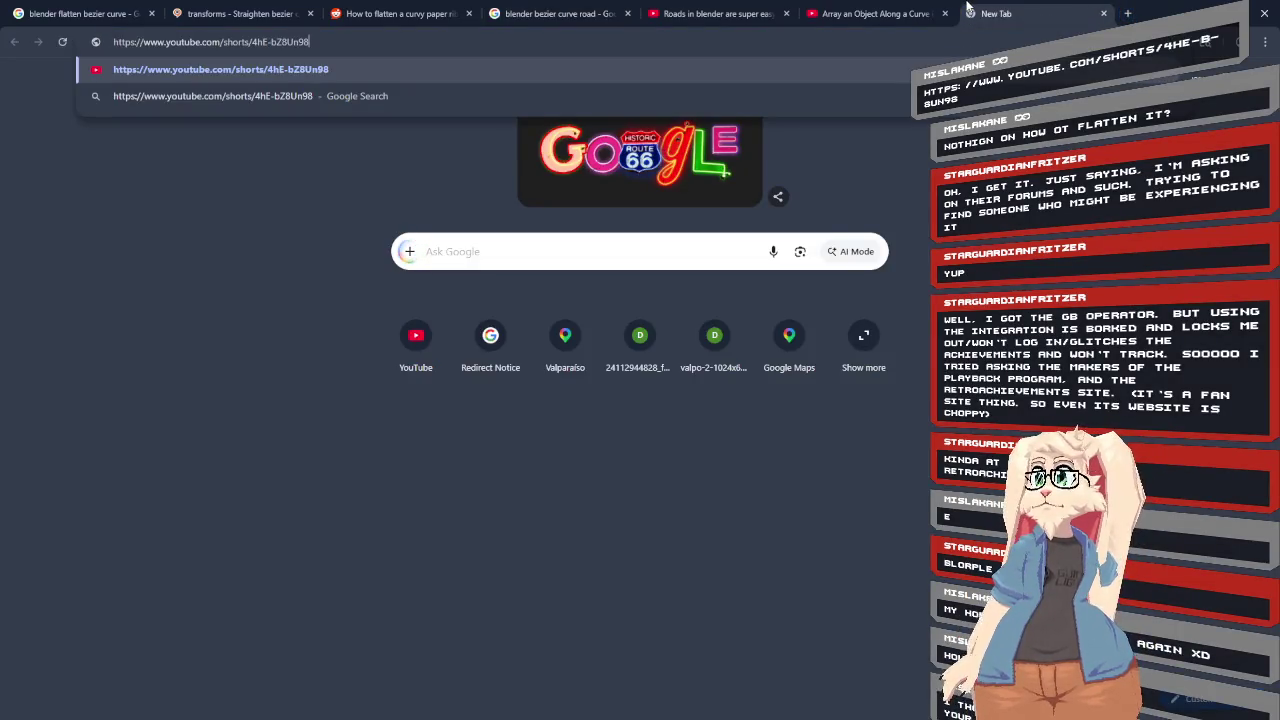
key("Return")
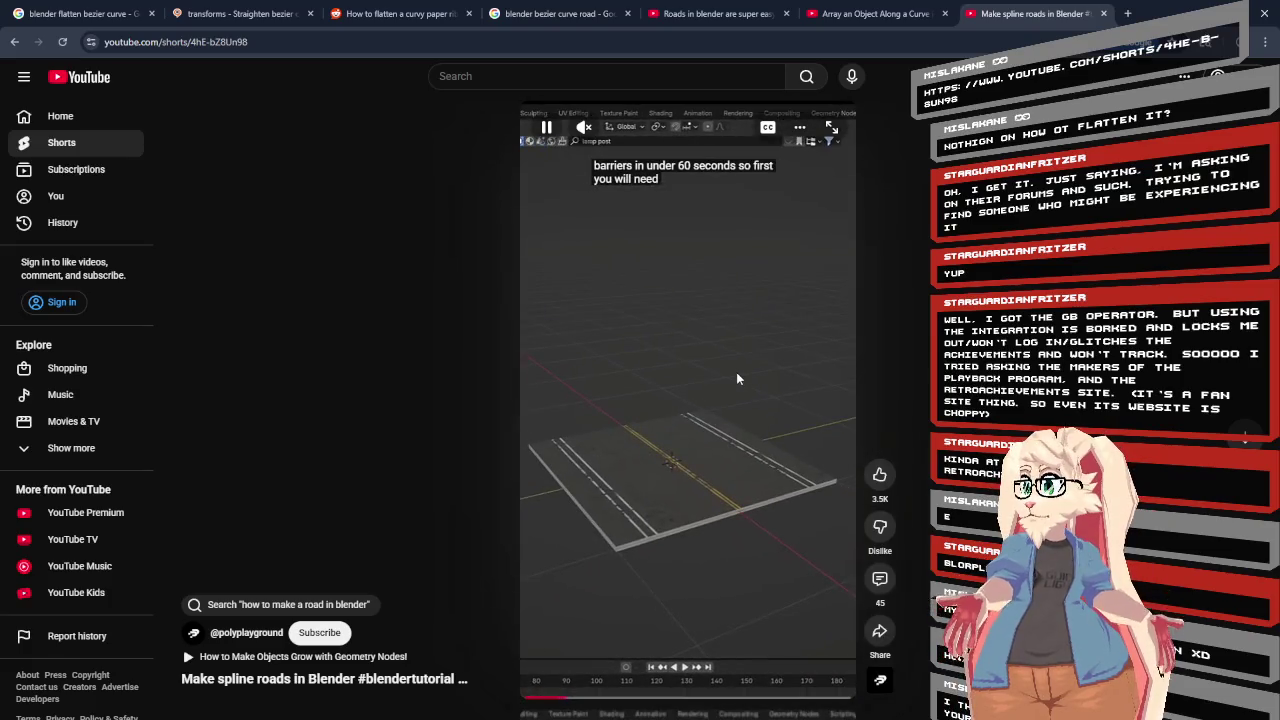
left_click(736, 378)
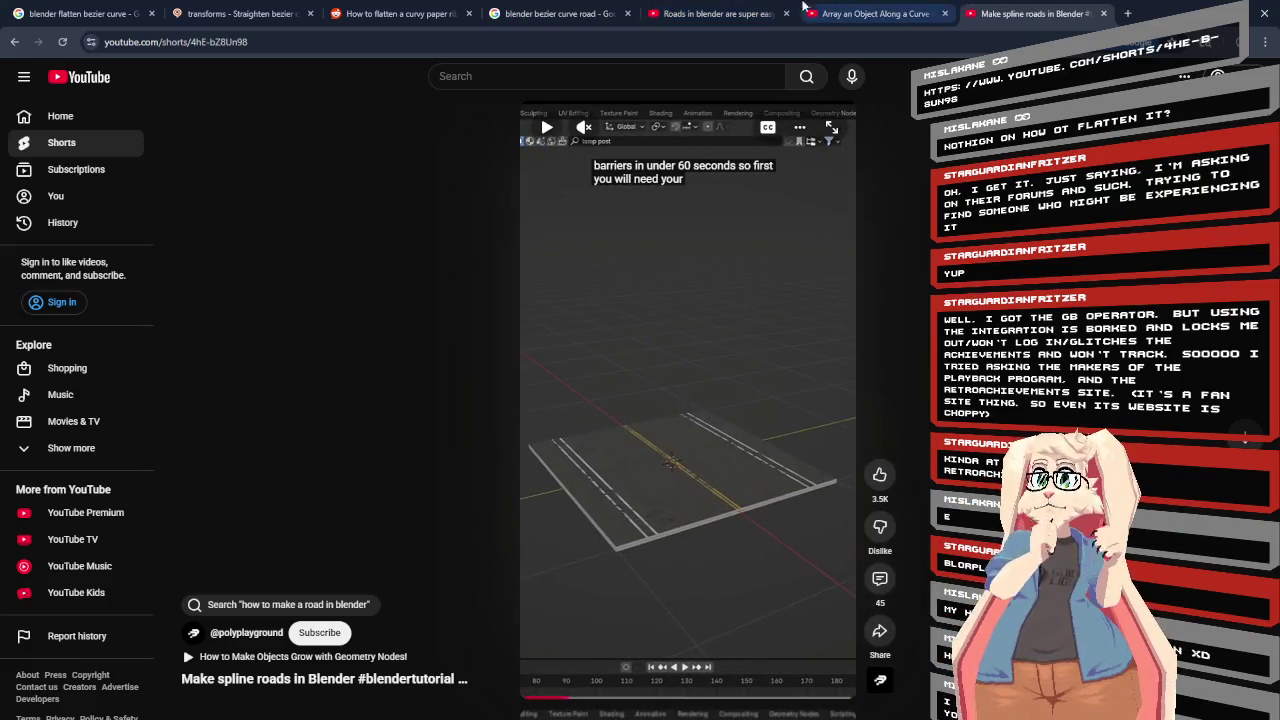
left_click(555, 13)
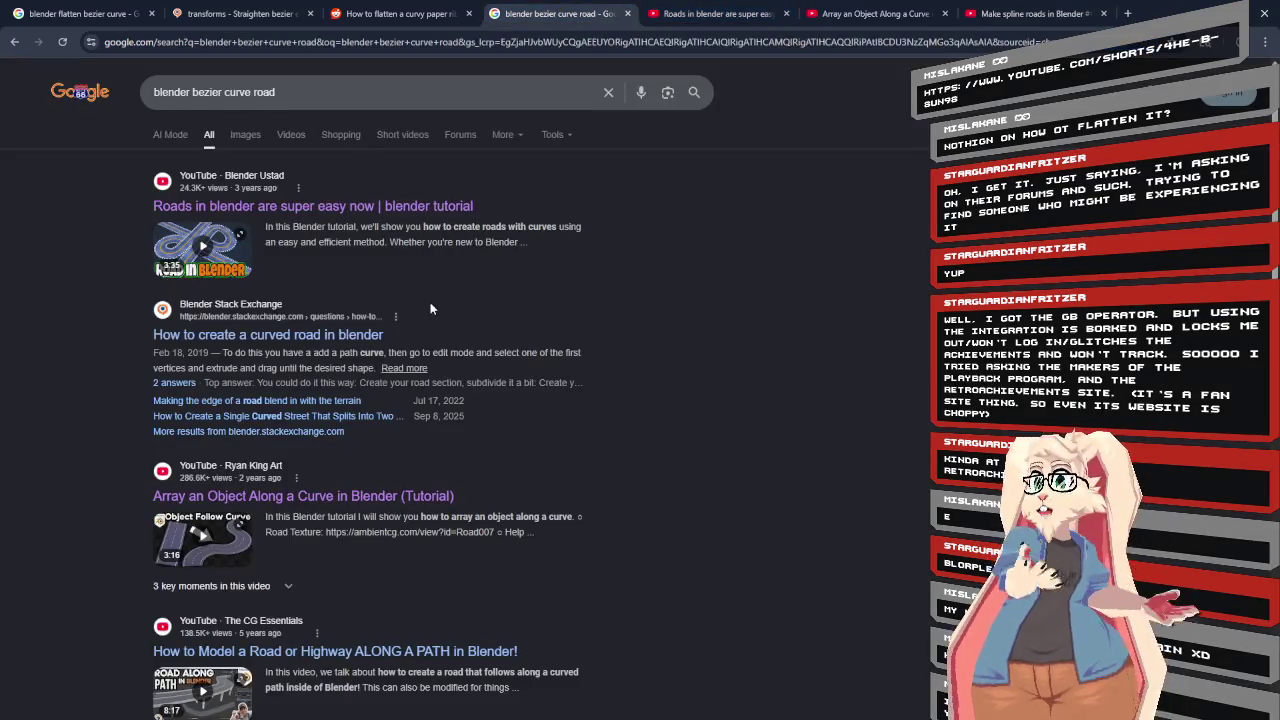
Scroll the 'blender bezier curve road' results down to the Short videos row.
scroll(430, 308, "down", 3)
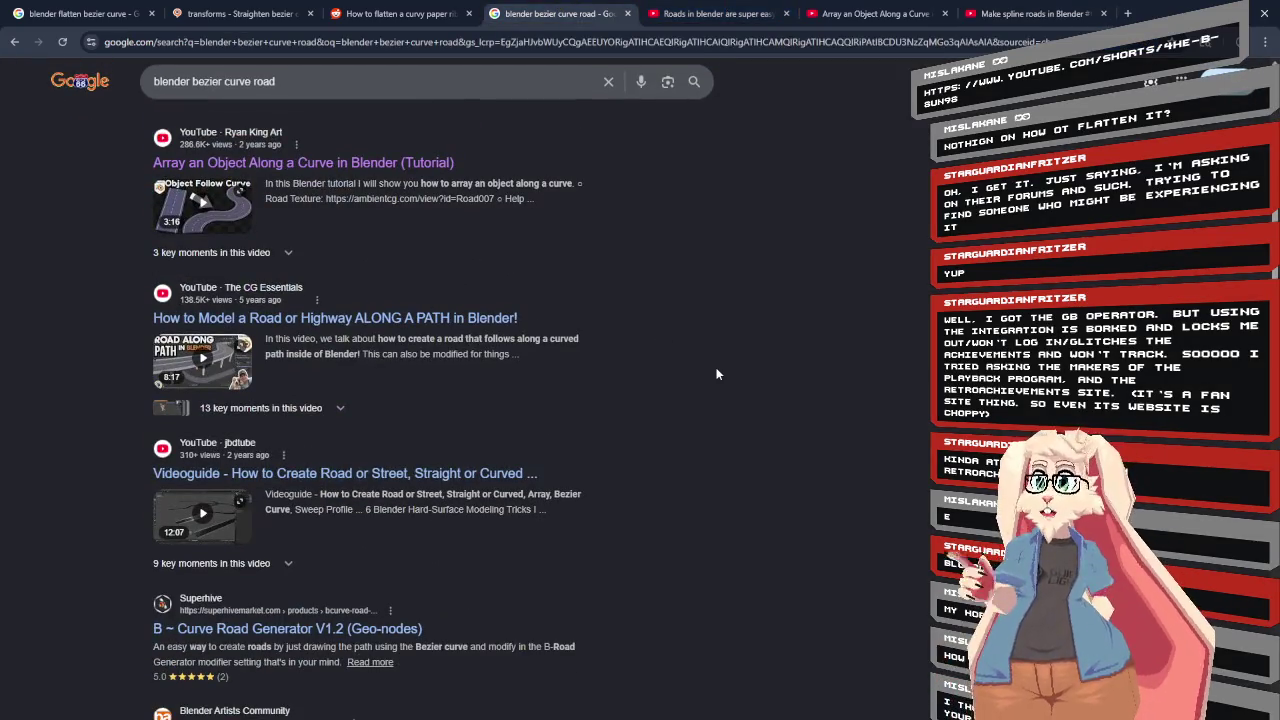
scroll(714, 371, "up", 1)
scroll(678, 378, "down", 4)
scroll(678, 378, "up", 1)
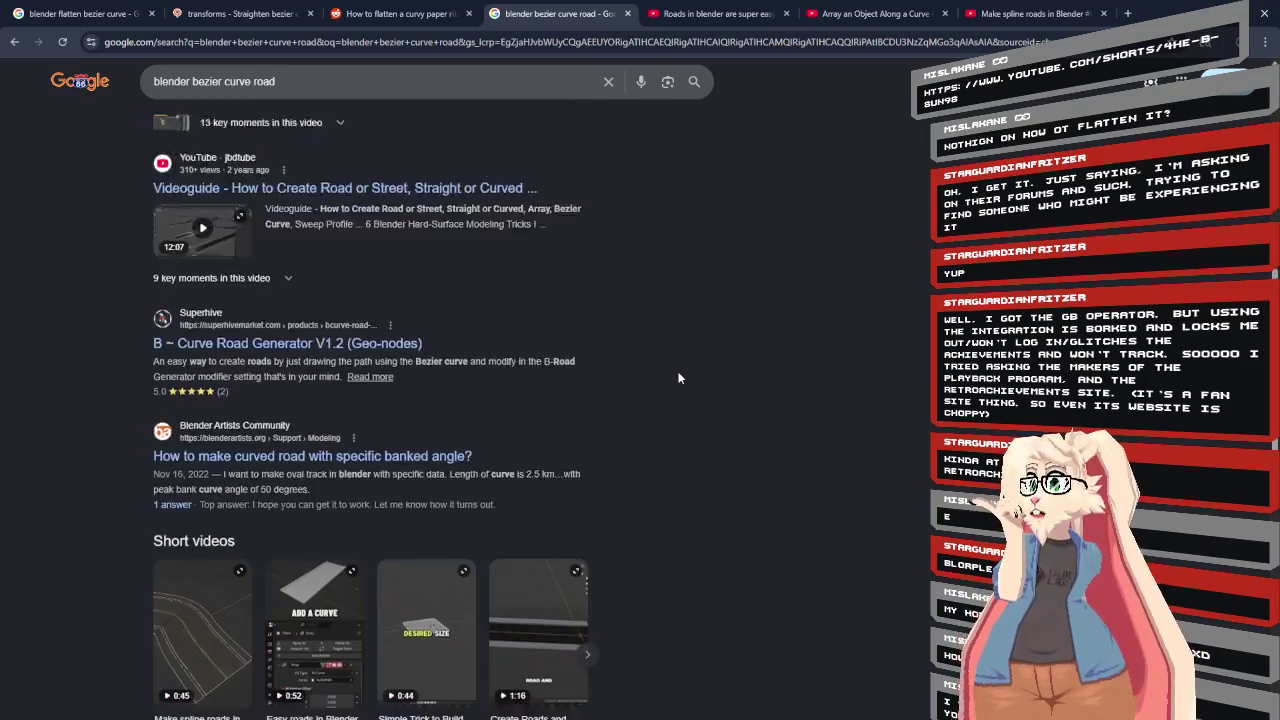
scroll(678, 378, "down", 2)
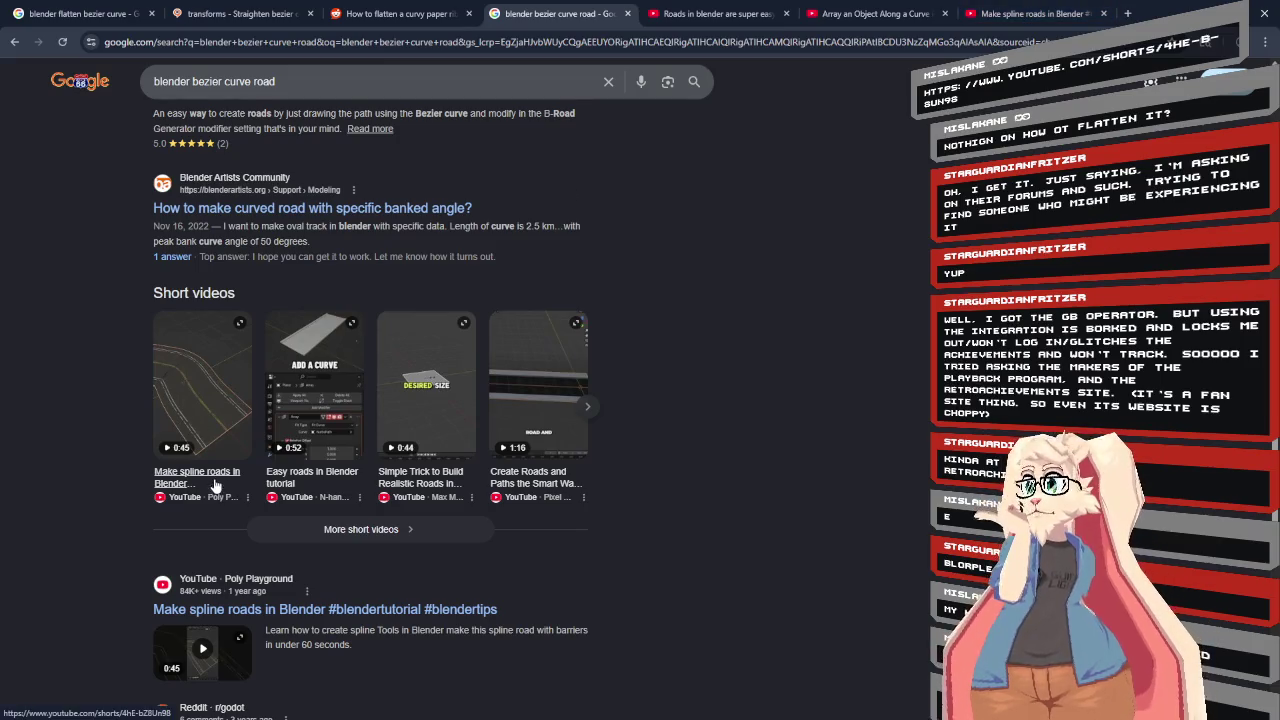
Switch back to the 'Make spline roads in Blender' Short and resume its playback.
left_click(1030, 13)
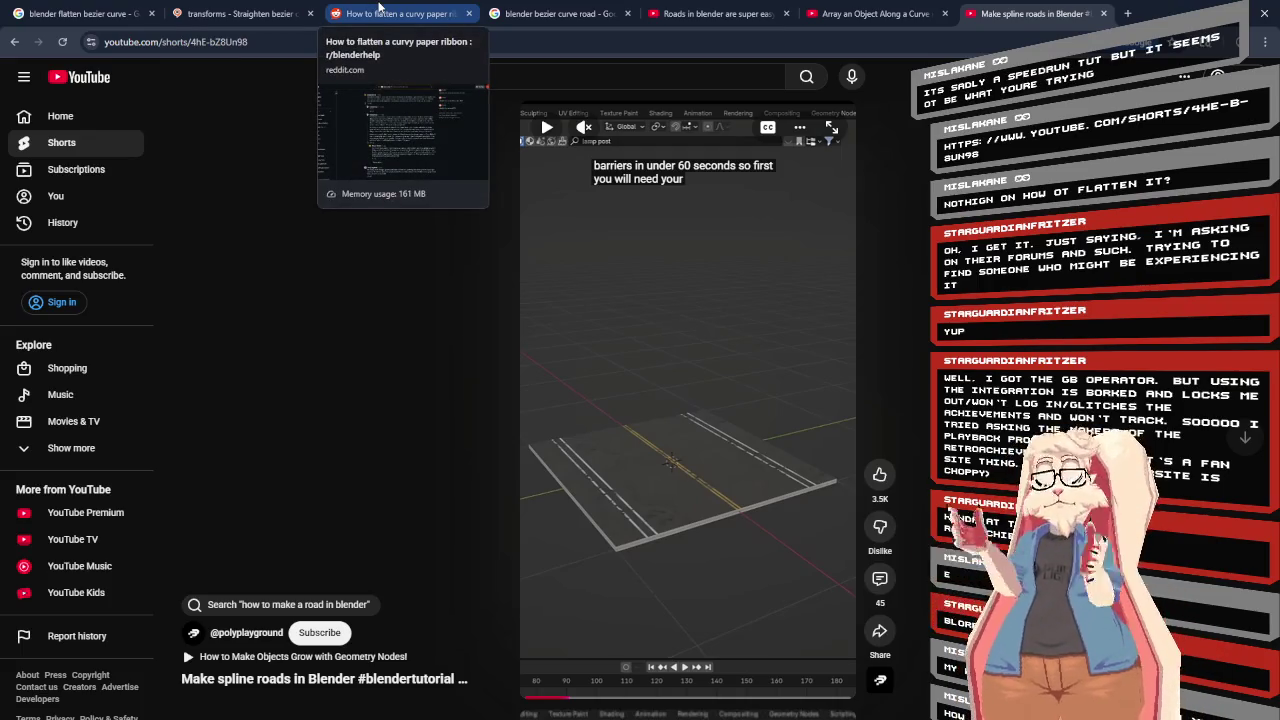
left_click(714, 287)
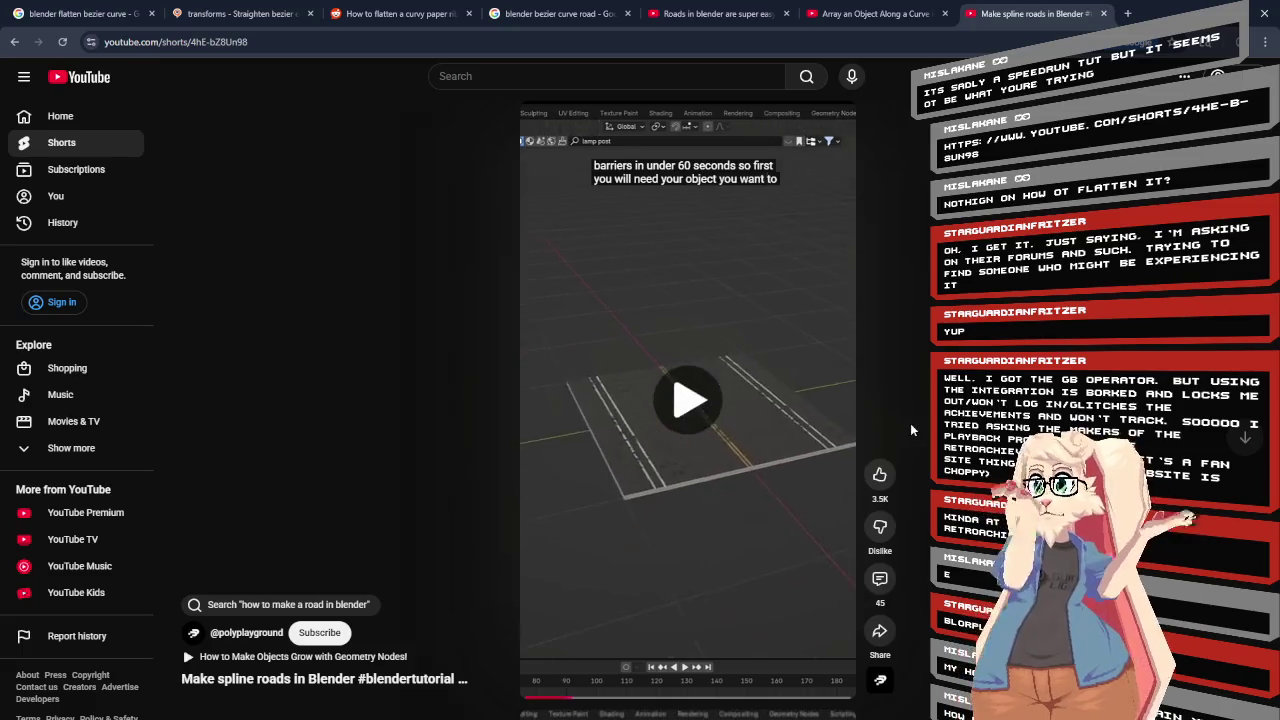
key("space")
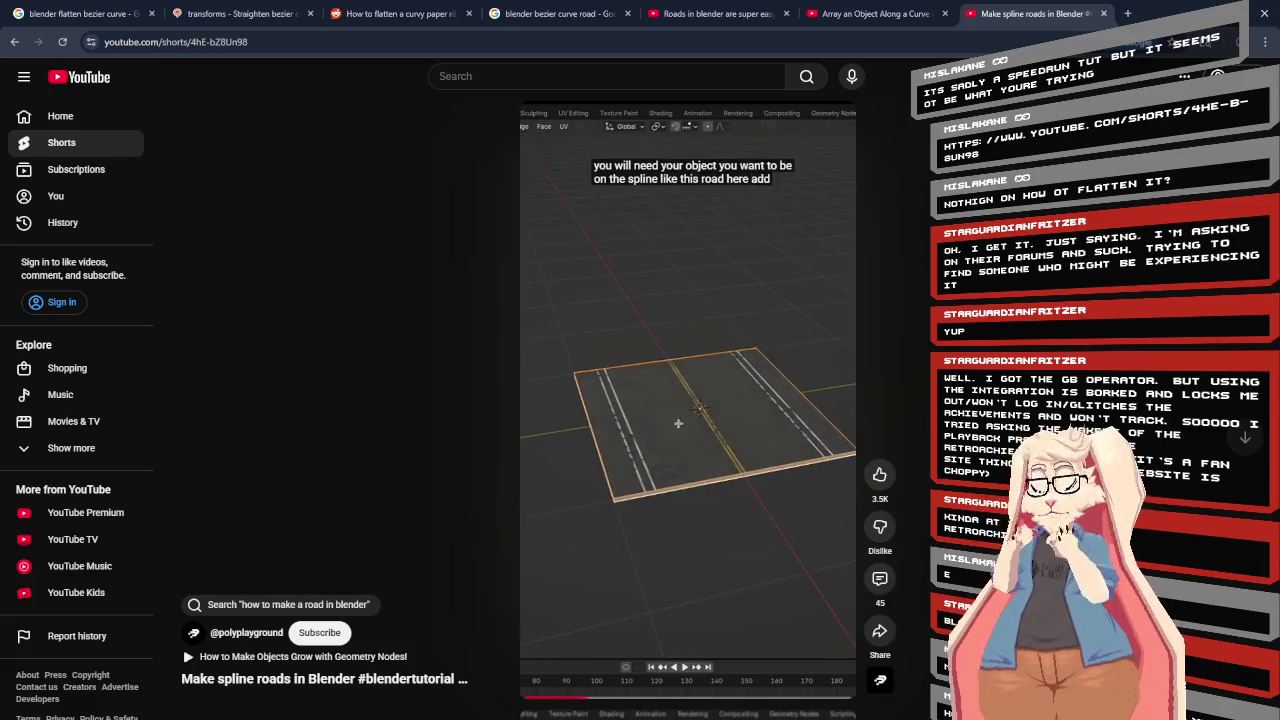